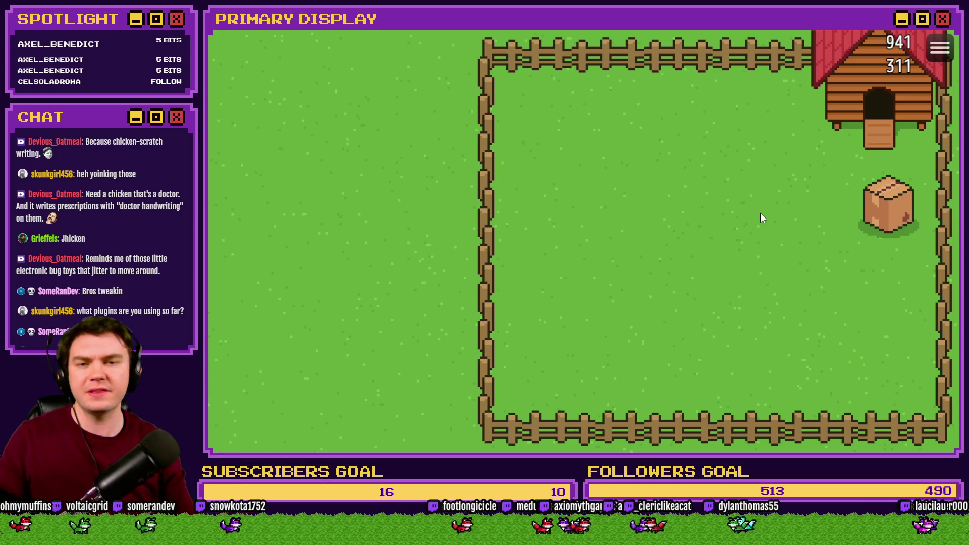
Playtest the game, open the dropped crate to reveal a chicken, then close the playtest
key(F5)
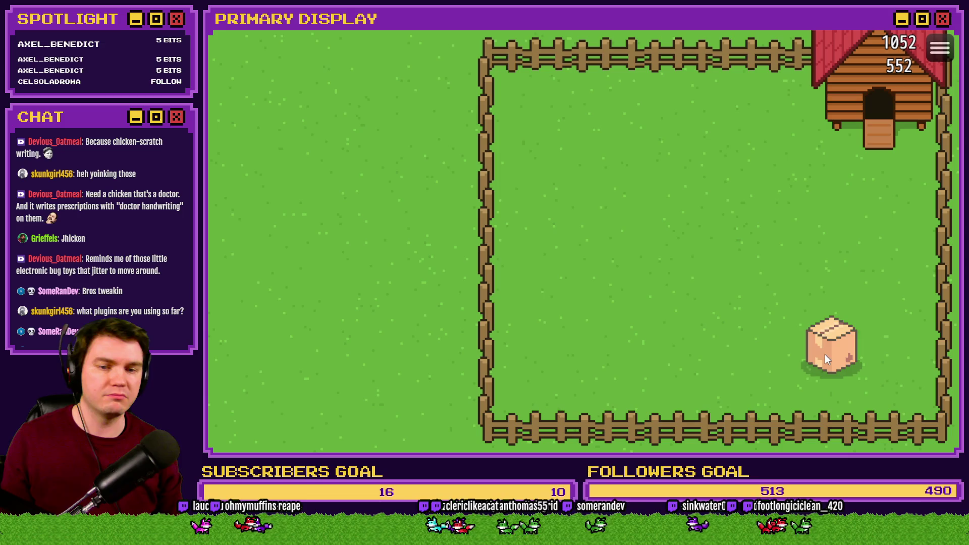
click(825, 355)
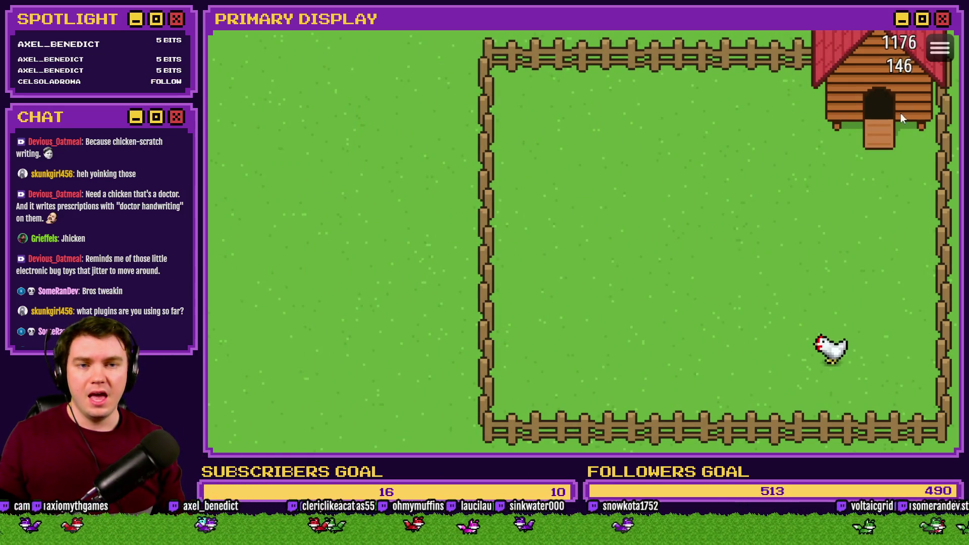
key(alt+F4)
In the Plugin Manager, select SRD_MagicVariableUtil and close the list with OK
click(660, 52)
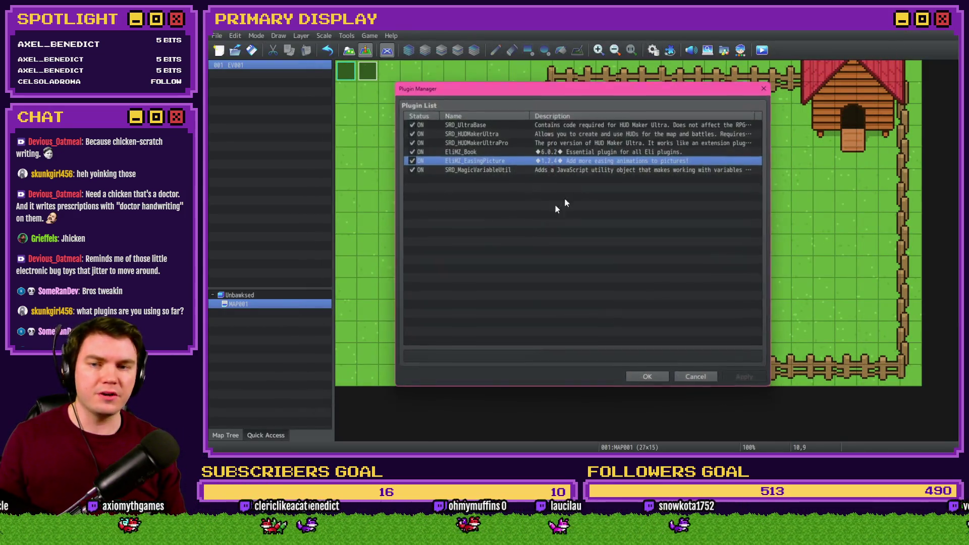
click(503, 169)
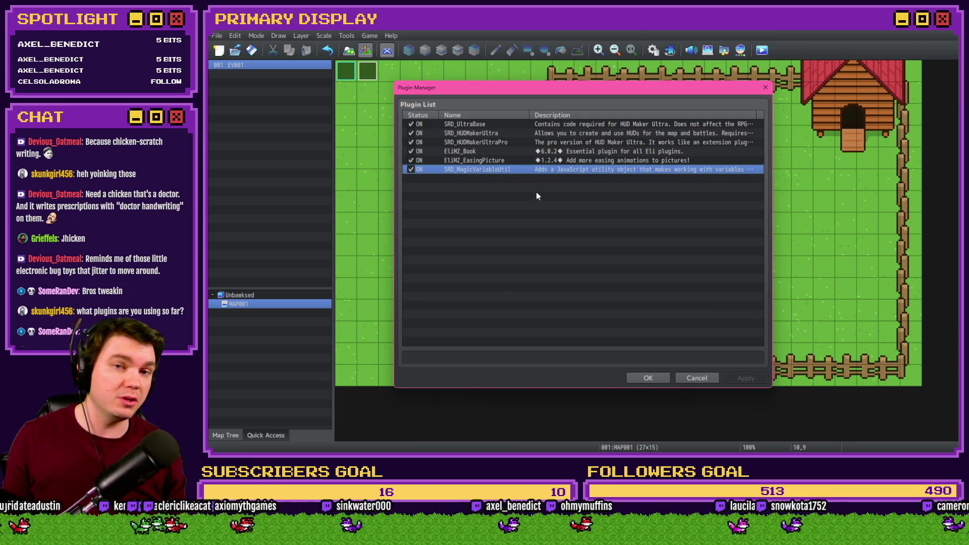
click(648, 378)
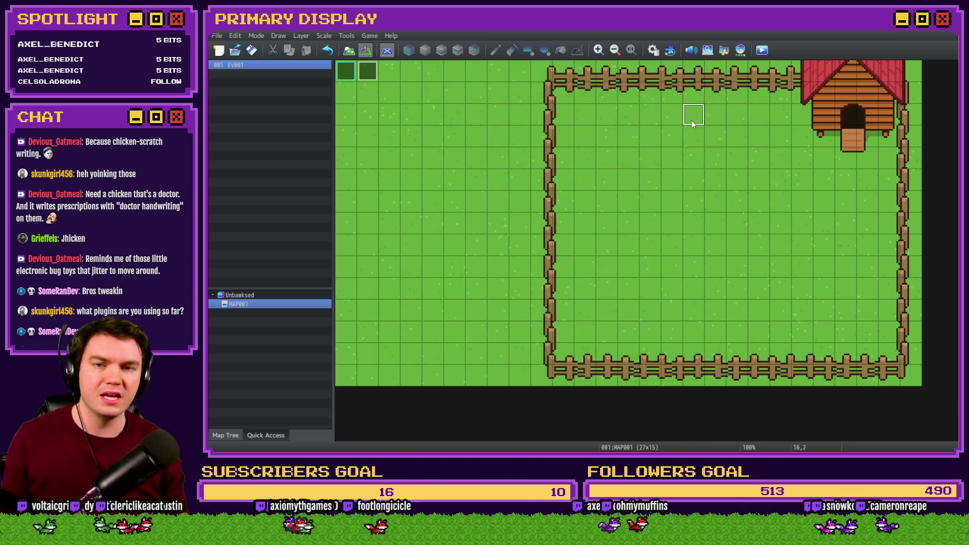
Create an event on a map tile, start a Script command, then cancel every dialog without saving
double_click(691, 120)
double_click(635, 165)
click(582, 119)
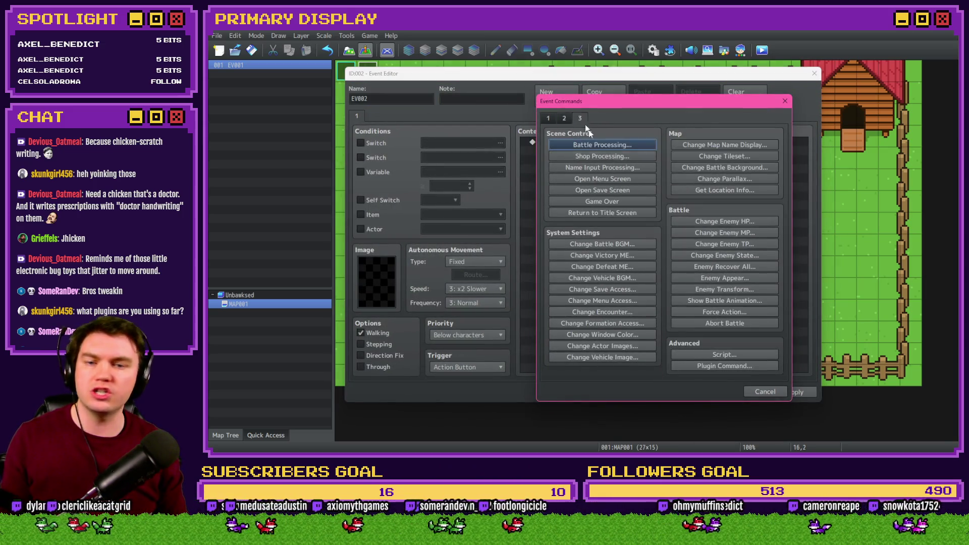
click(730, 354)
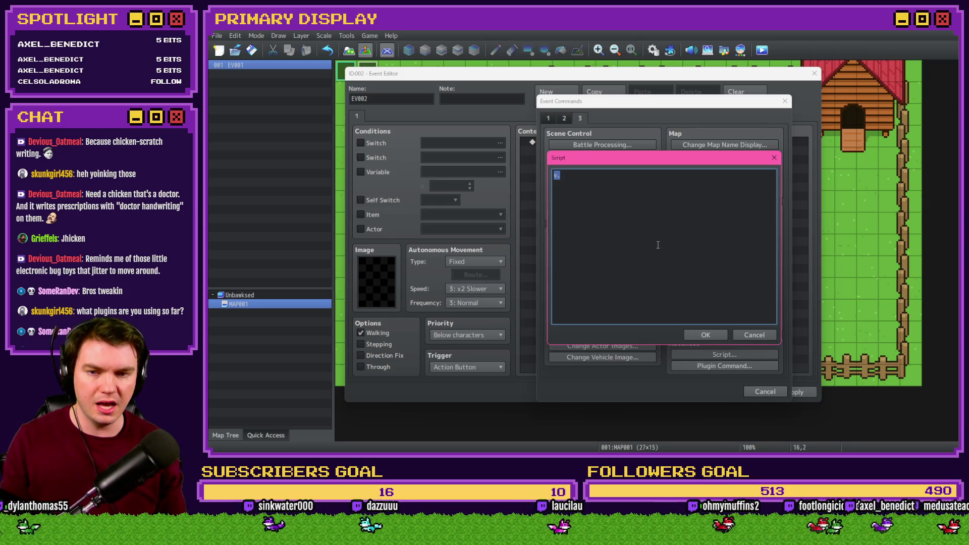
click(767, 335)
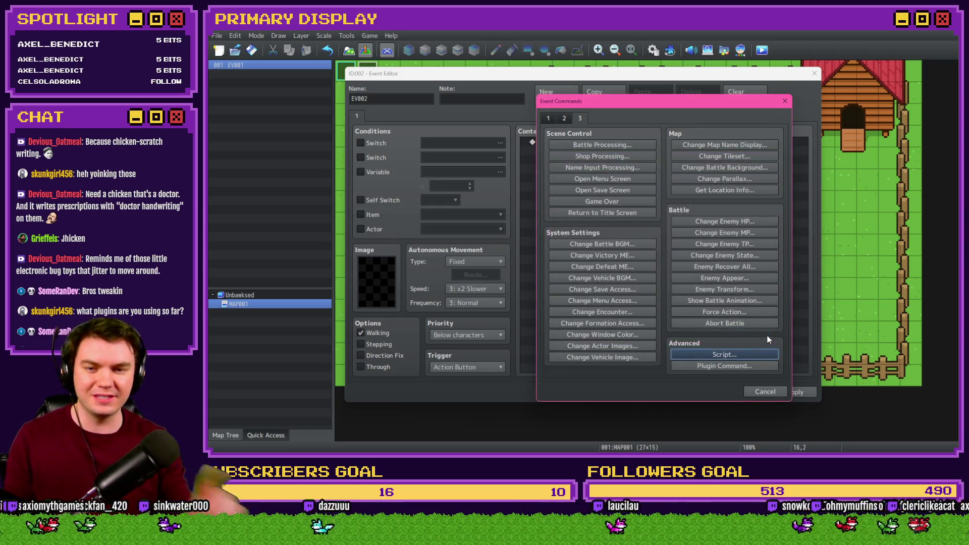
click(766, 392)
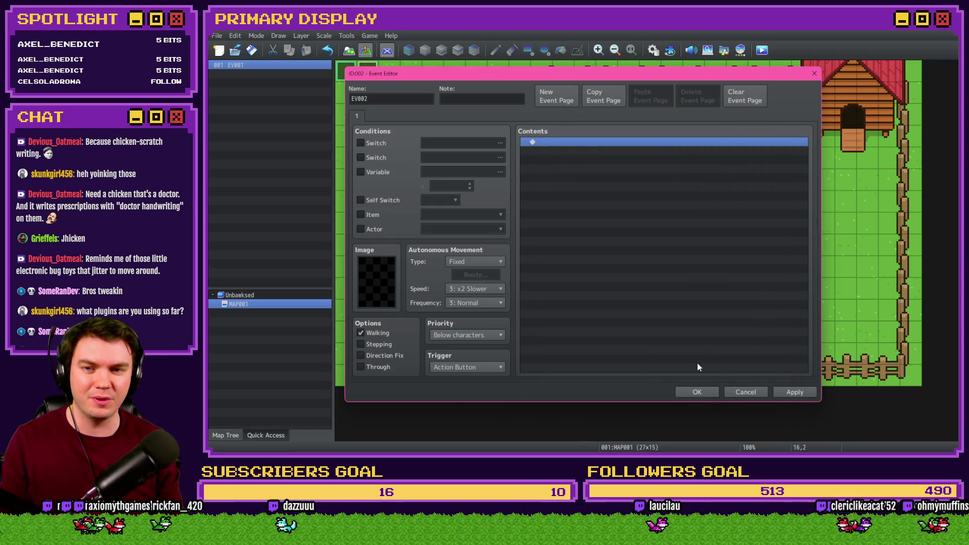
click(733, 393)
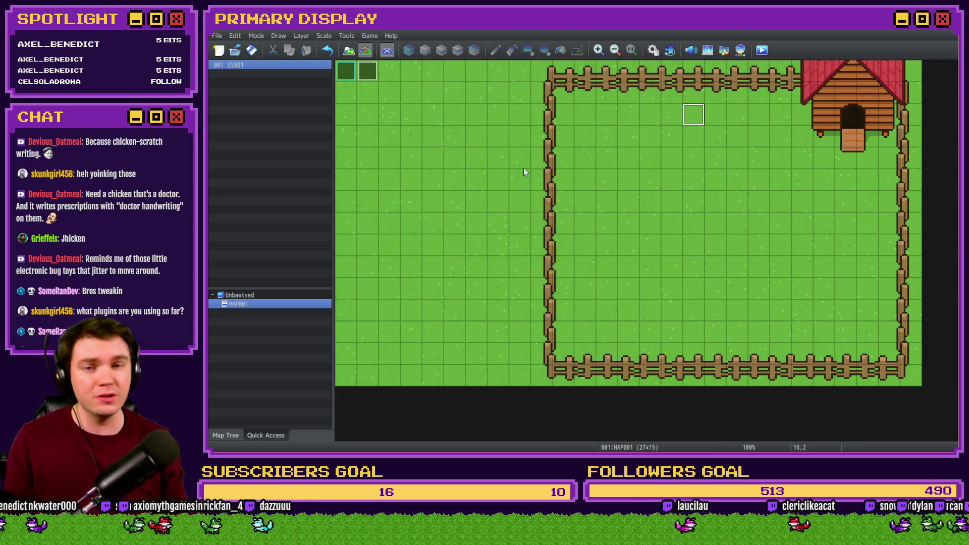
Recheck the plugin list, then inspect the cursorPosition event's mouseX assignment in the Database without changes
click(669, 51)
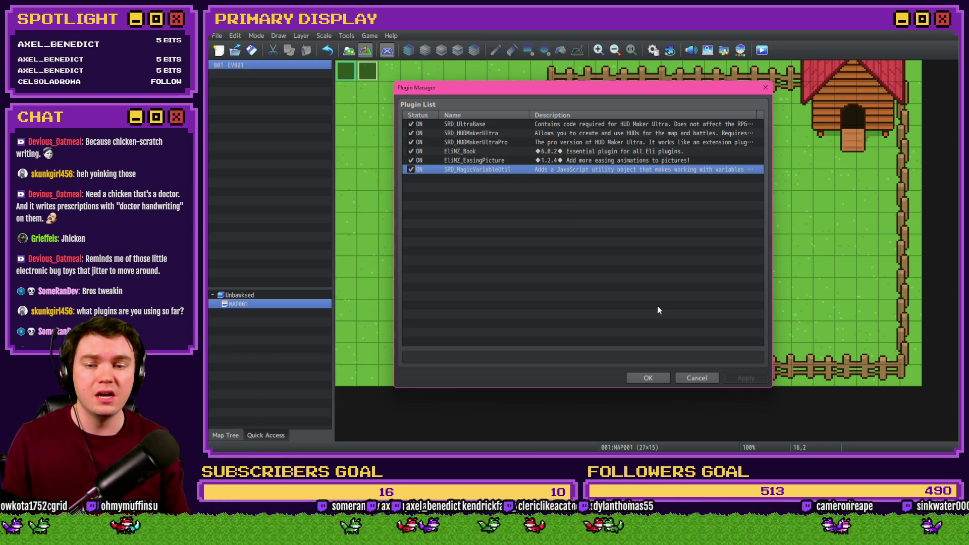
click(650, 377)
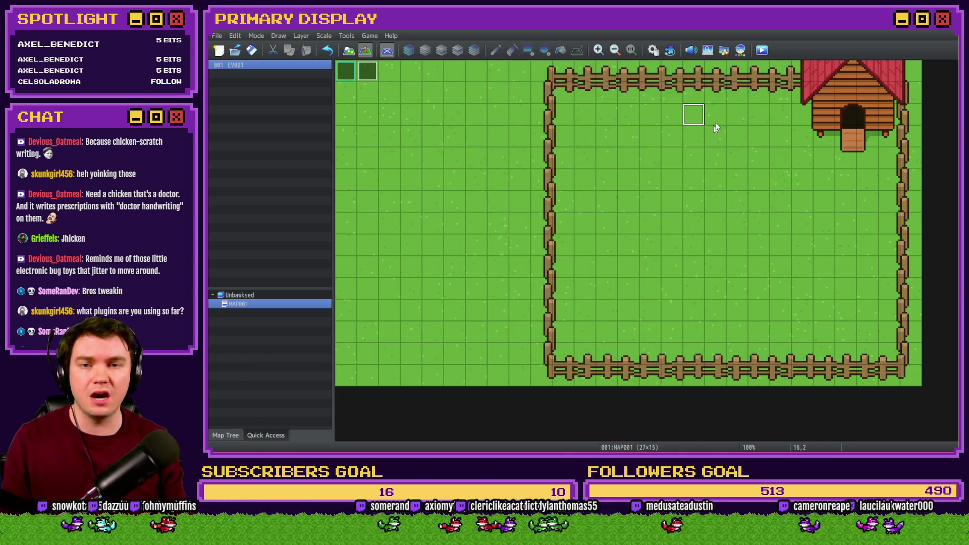
click(652, 51)
click(446, 114)
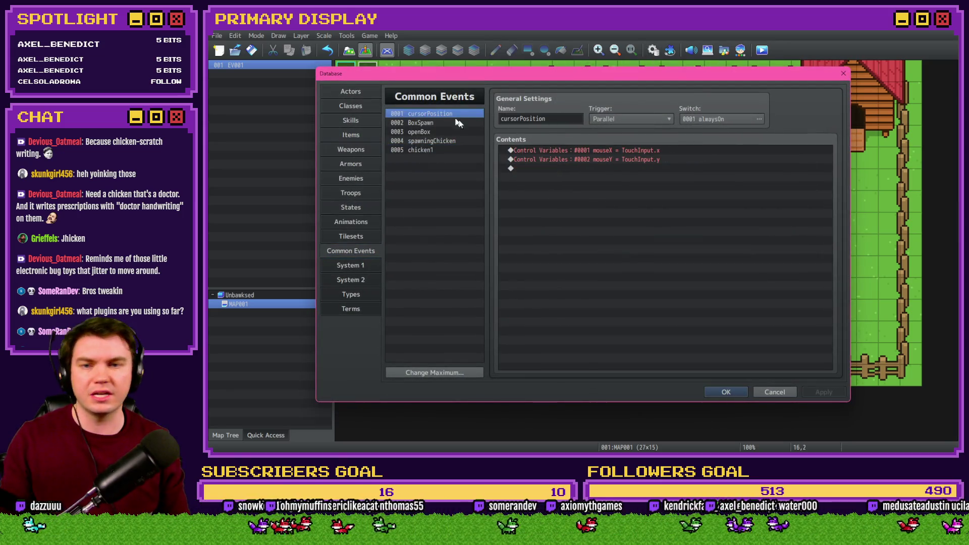
click(628, 151)
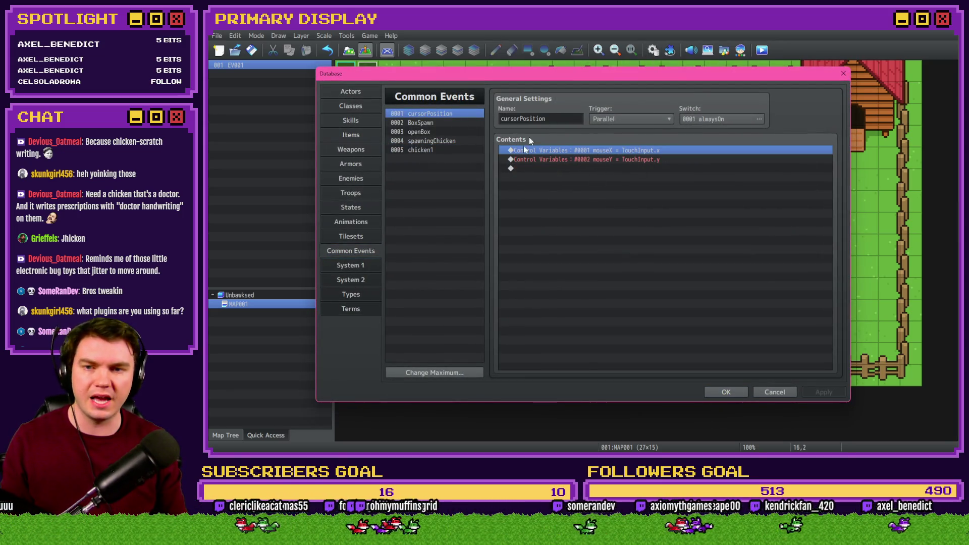
key(Return)
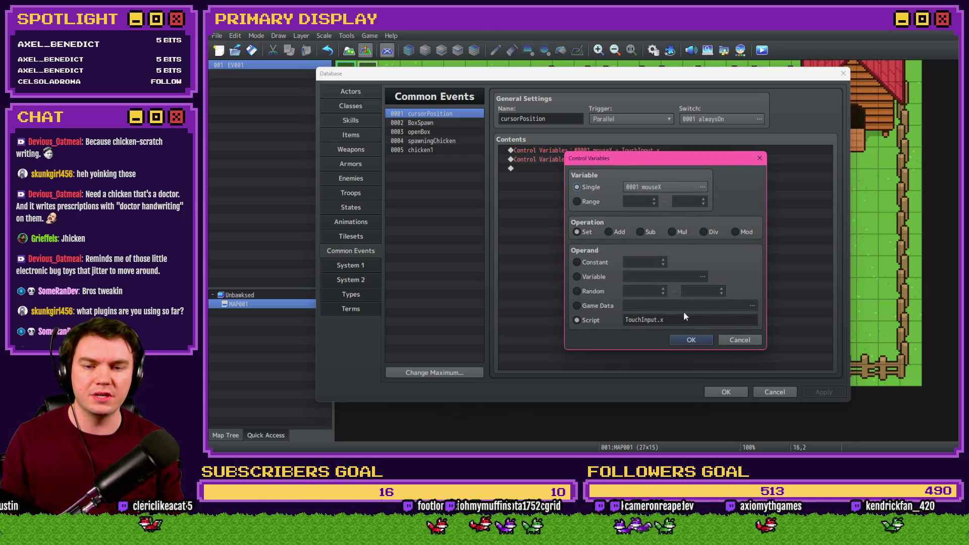
key(Escape)
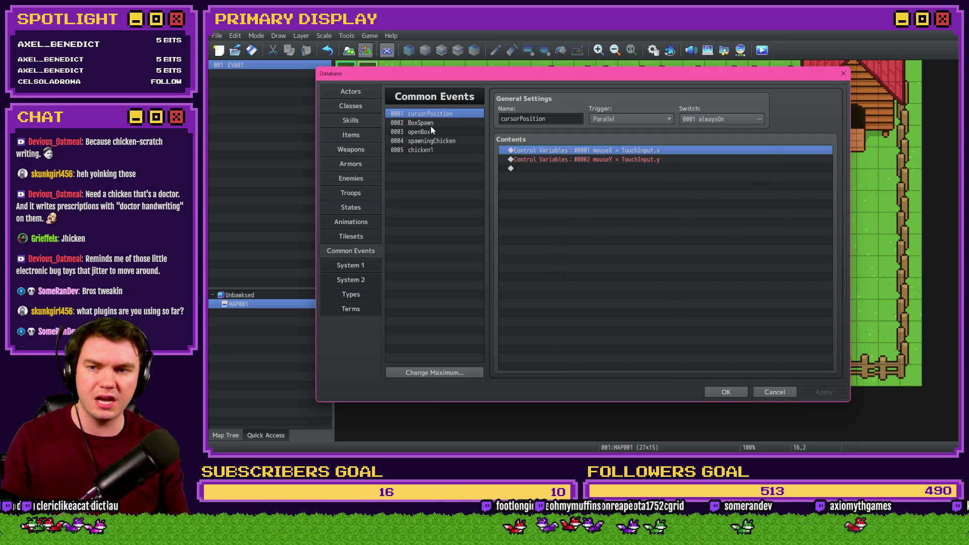
View the BoxSpawn common event, close the Database with OK, and start a playtest
click(431, 125)
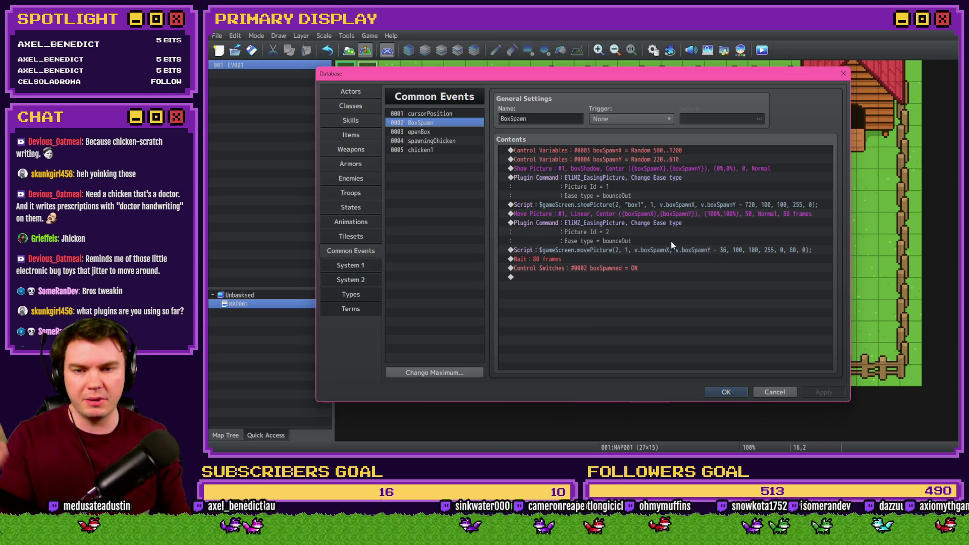
click(718, 397)
click(762, 50)
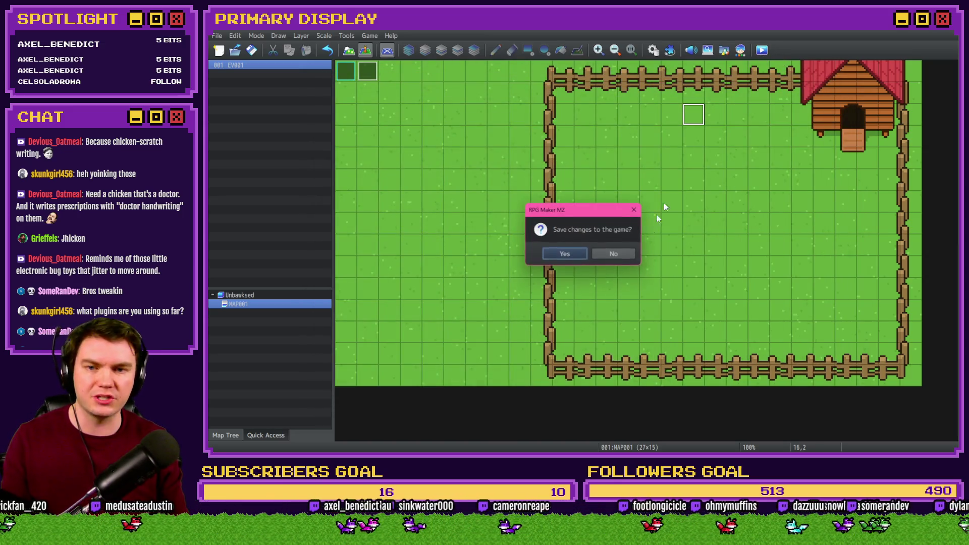
Answer Yes to save the project, then choose New Game on the playtest title screen
click(564, 254)
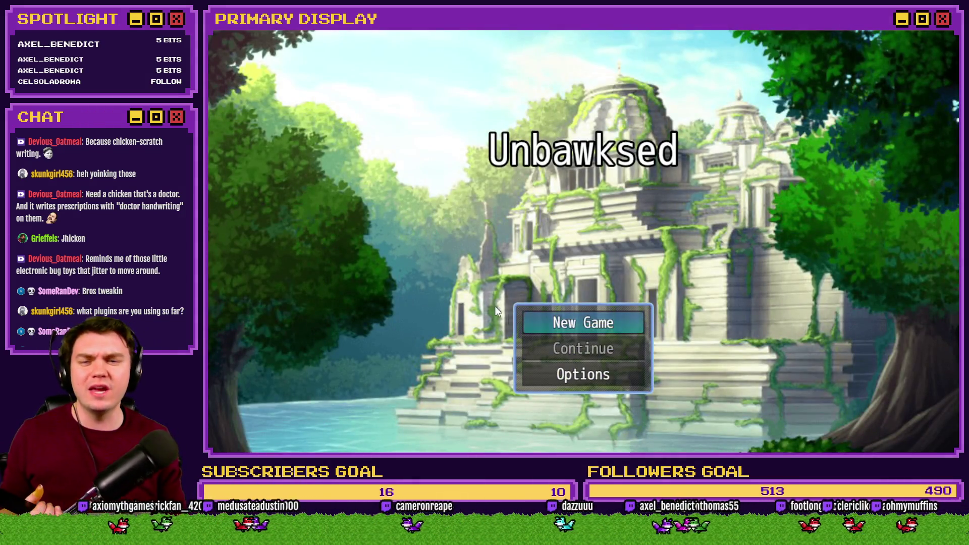
click(550, 320)
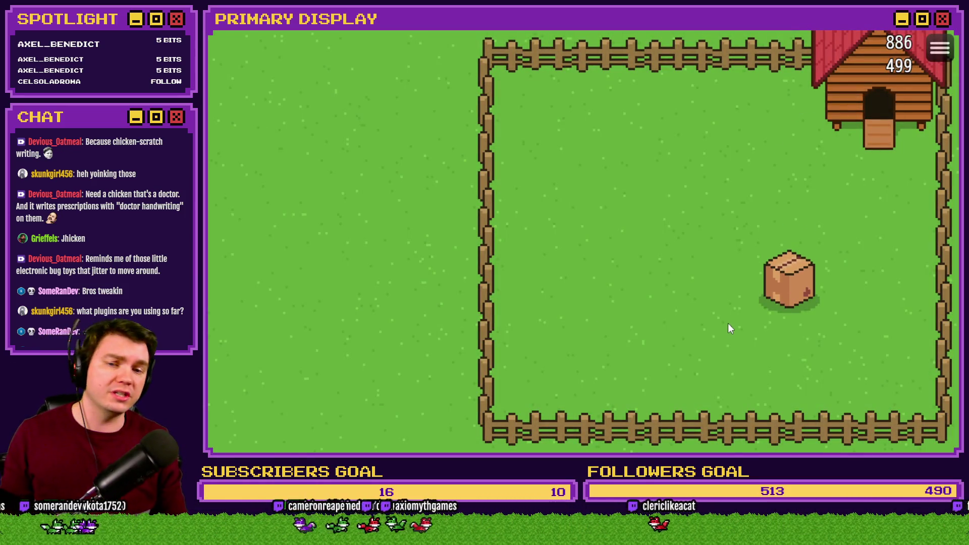
Click the crate in the fenced field so it opens and a chicken pops out
click(797, 288)
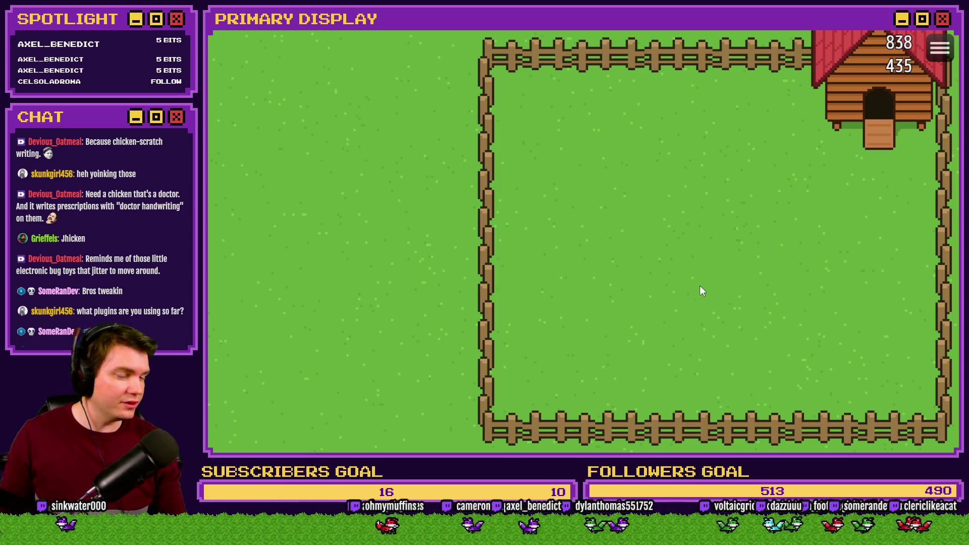
End the playtest, move SRD_MagicVariableUtil above EliMZ_Book in the Plugin Manager, and confirm with OK
key(alt+F4)
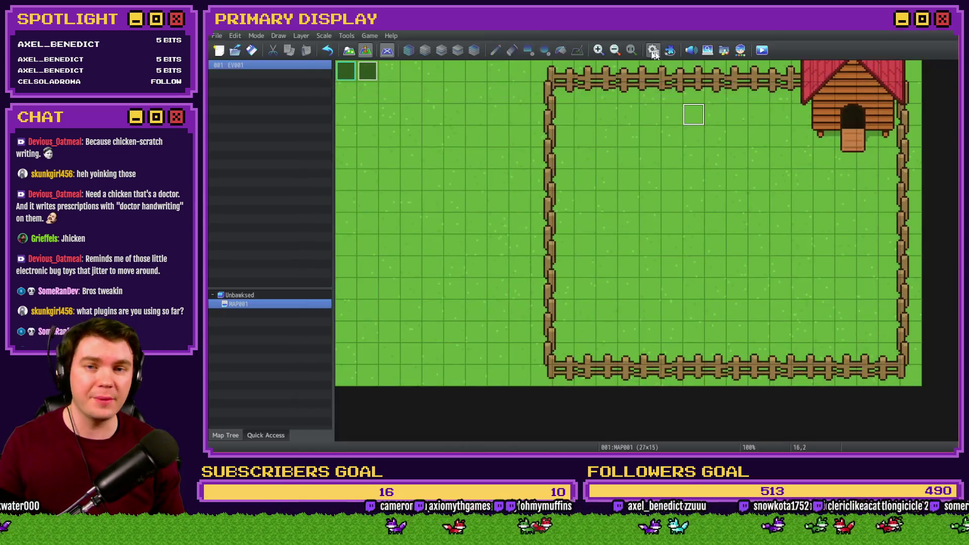
click(670, 50)
drag(470, 126, 475, 143)
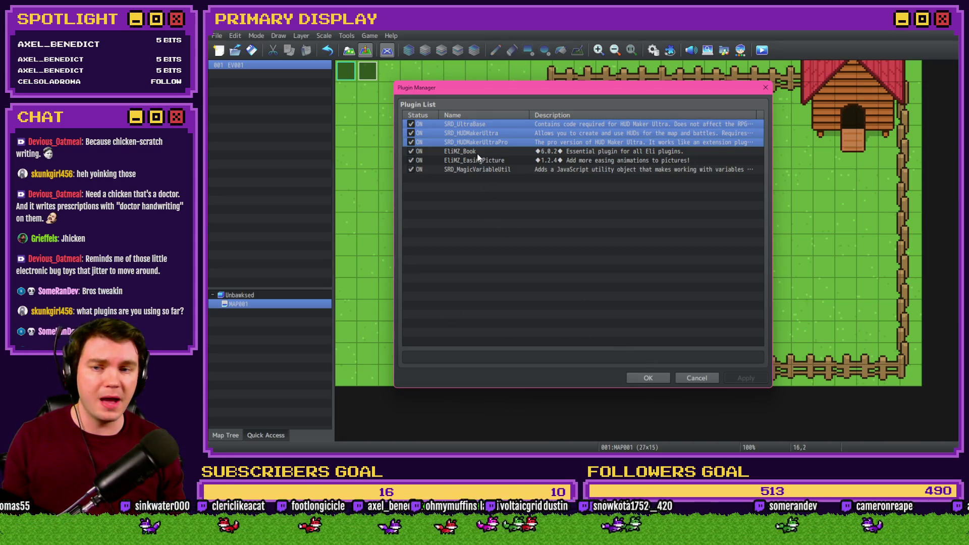
drag(478, 154, 478, 162)
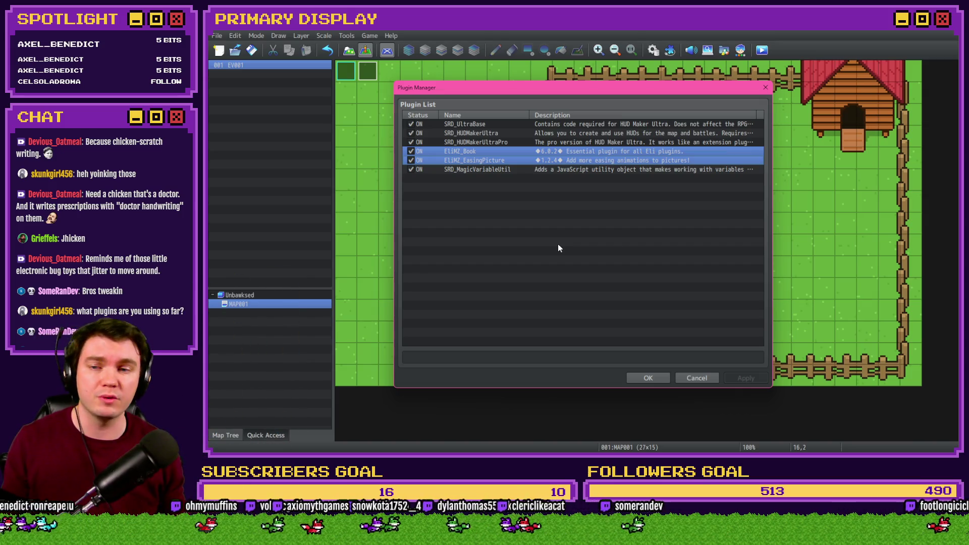
key(Down)
shift+click(487, 160)
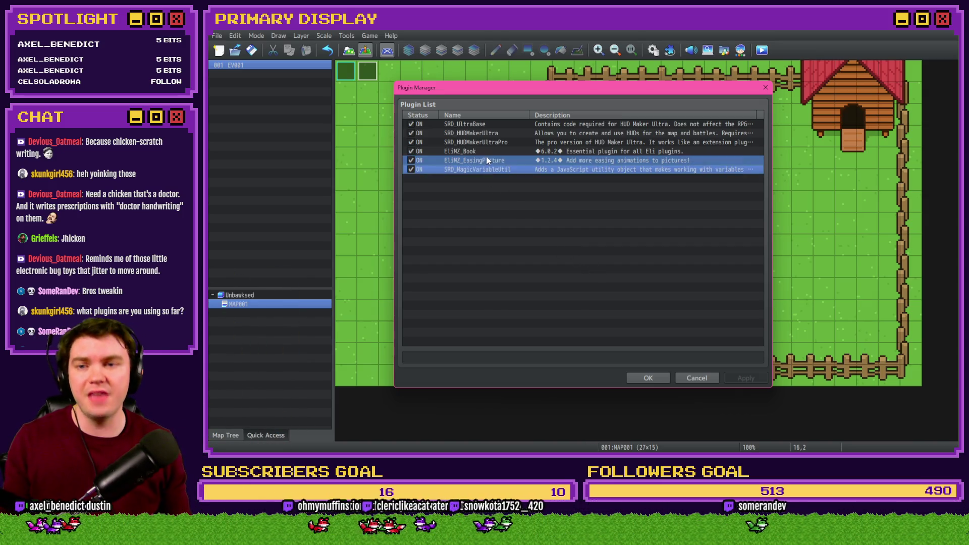
drag(486, 160, 487, 151)
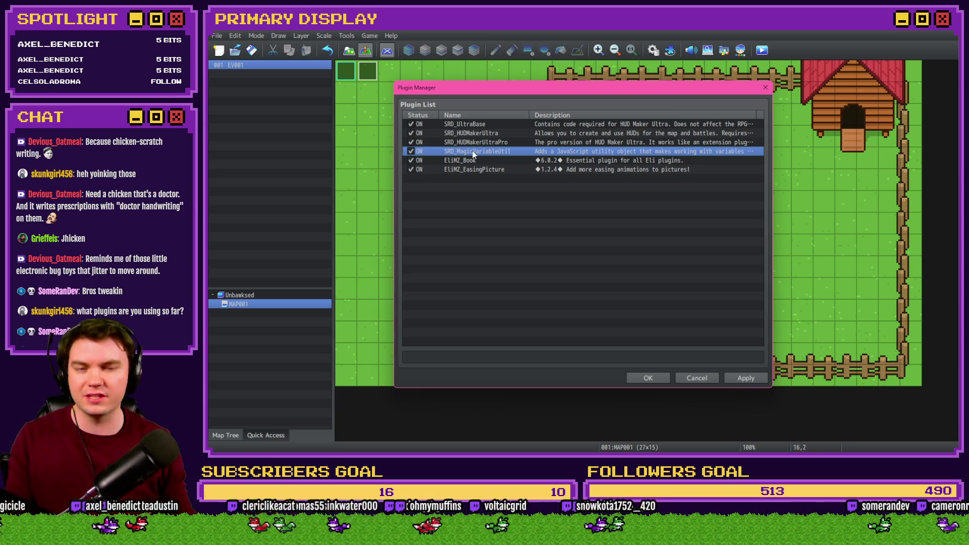
click(658, 379)
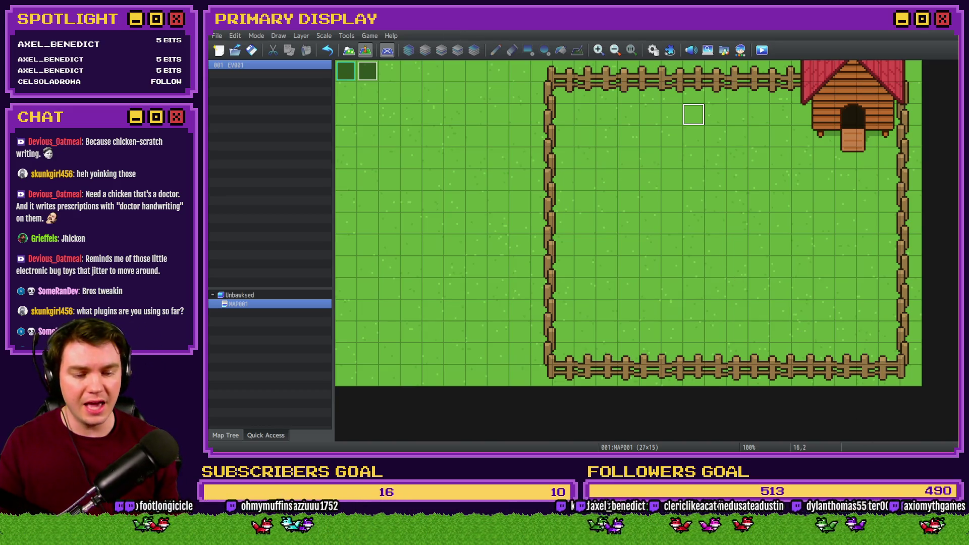
In Photoshop, fit the Untitled-6 chicken sprite in view, then close it through the save prompt
key(alt+Tab)
key(ctrl+0)
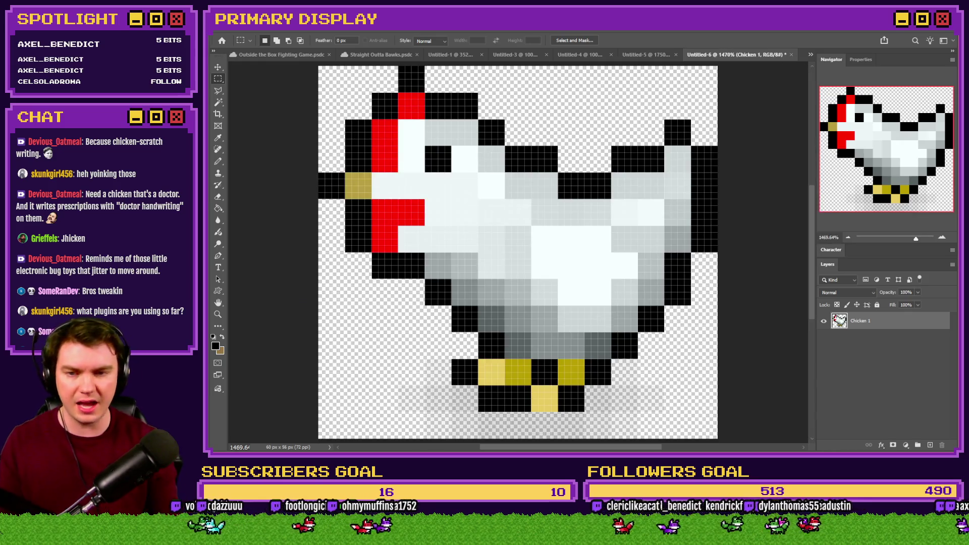
click(792, 55)
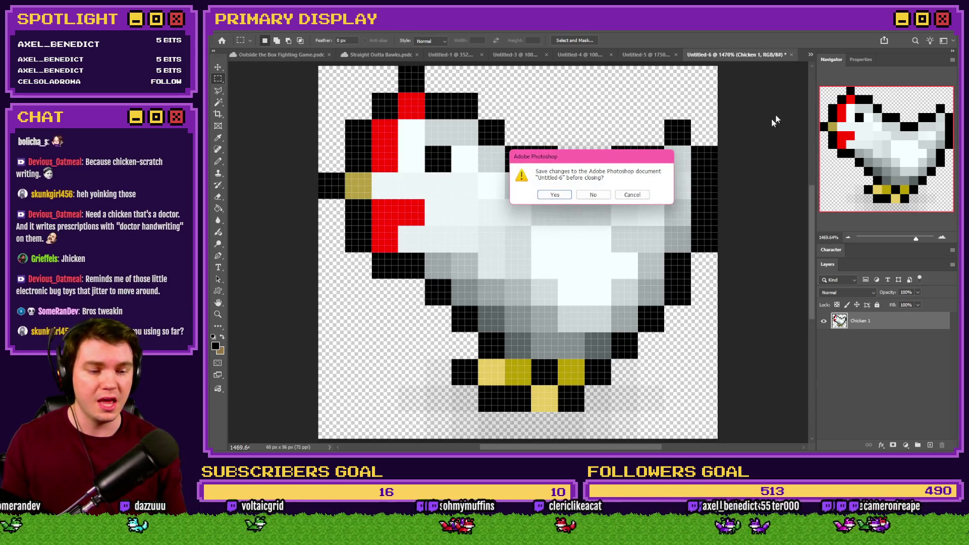
click(593, 197)
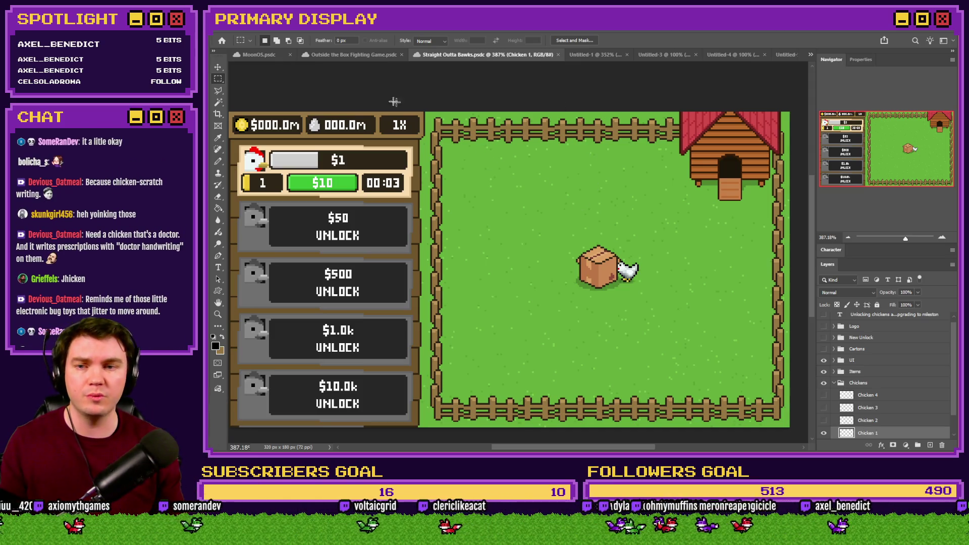
scroll(448, 129, down, 2)
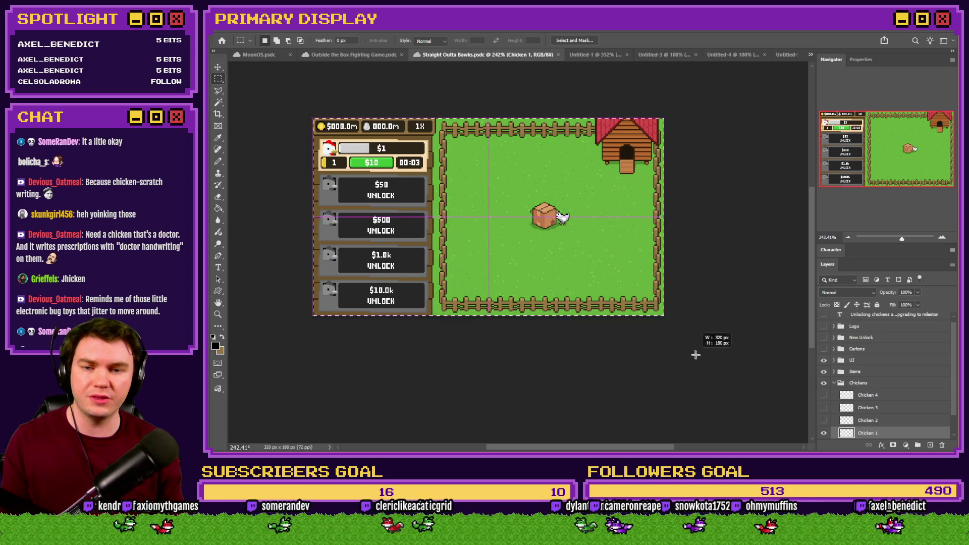
scroll(697, 349, up, 2)
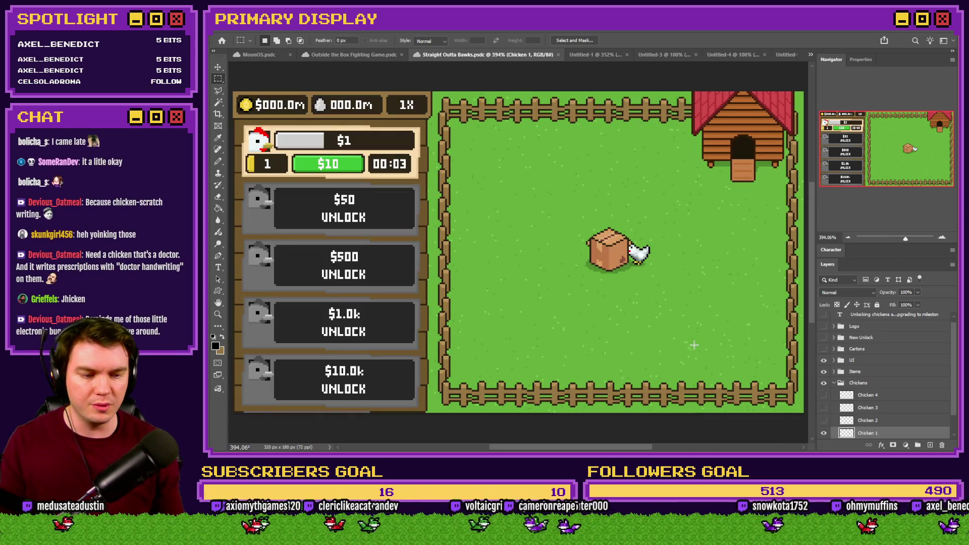